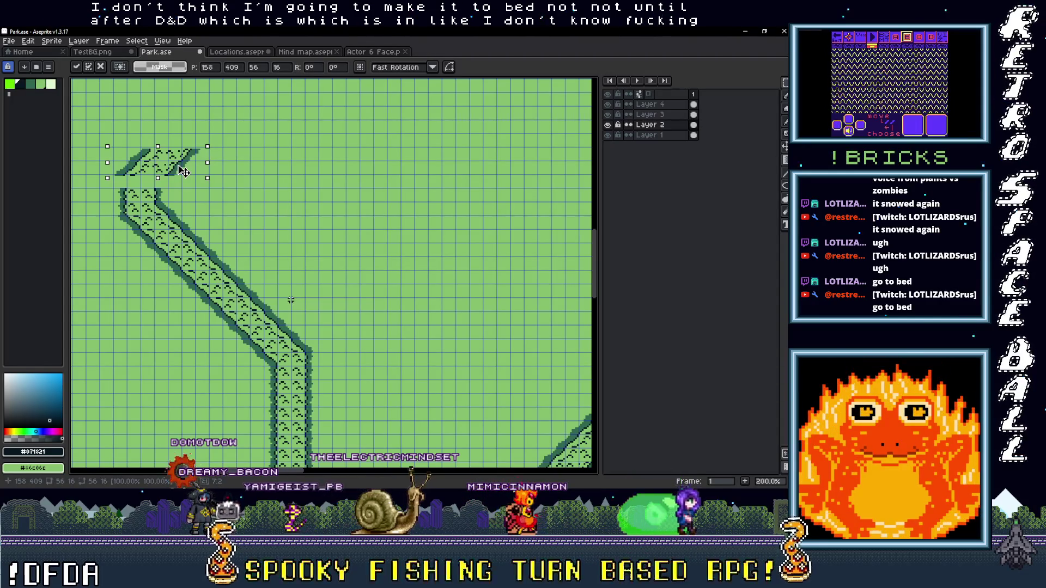
# - Reposition the selected top path fragment so it lines up with the diagonal path
pyautogui.moveTo(184, 172); pyautogui.dragTo(185, 180)
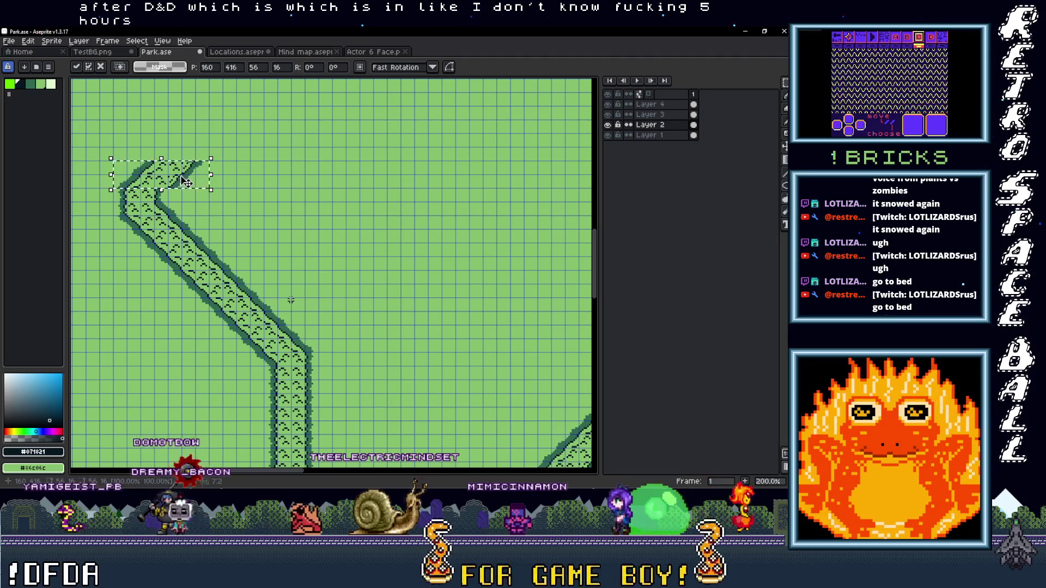
pyautogui.scroll(2, 305, 228)
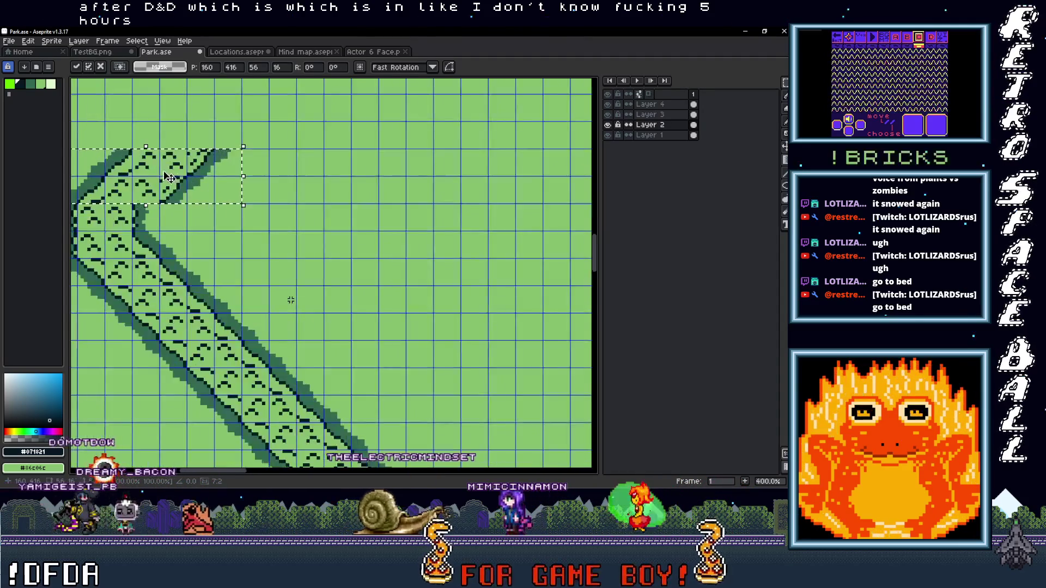
pyautogui.moveTo(315, 230); pyautogui.dragTo(319, 209)
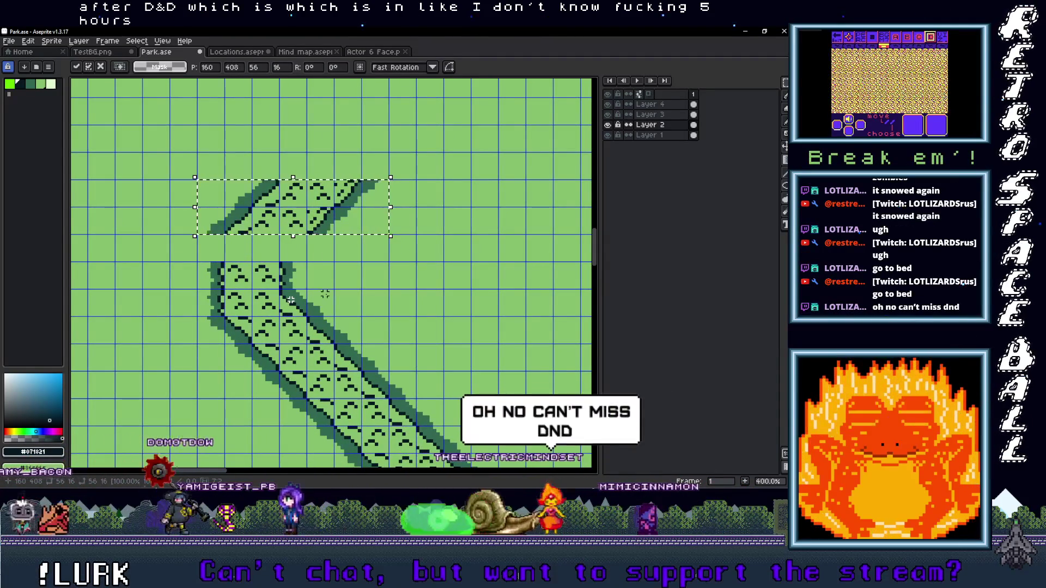
pyautogui.hotkey('ctrl', 'd')
# - Move the 8x8 path tile down-left and up into the bend's corner
pyautogui.moveTo(322, 224)
pyautogui.mouseDown()
pyautogui.moveTo(296, 240)
pyautogui.moveTo(329, 259)
pyautogui.mouseUp()
pyautogui.hotkey('ctrl', 'd')
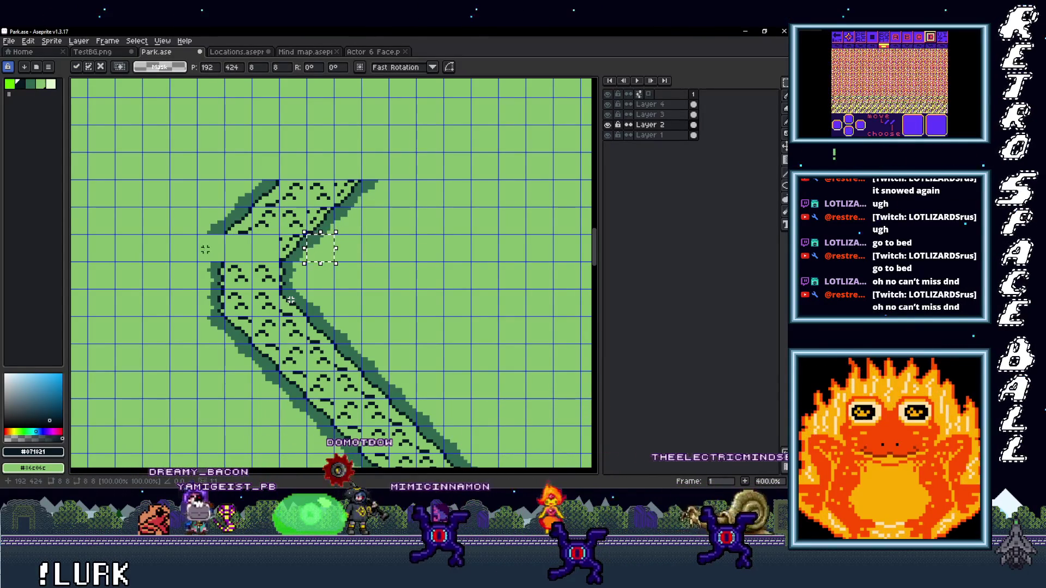
pyautogui.hotkey('ctrl', 'd')
pyautogui.moveTo(218, 283); pyautogui.dragTo(216, 259)
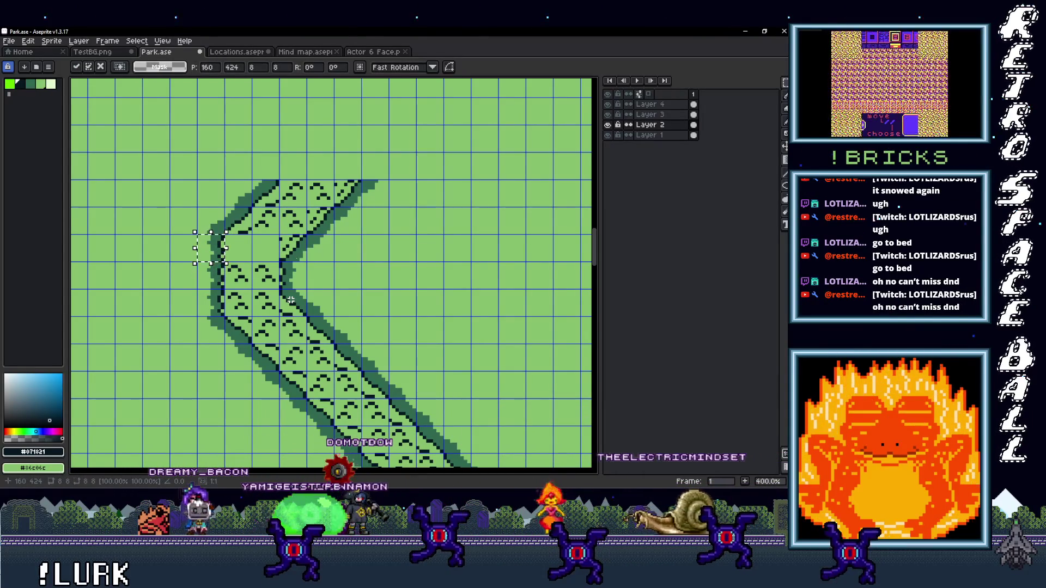
pyautogui.hotkey('ctrl', 'd')
pyautogui.scroll(-2, 365, 266)
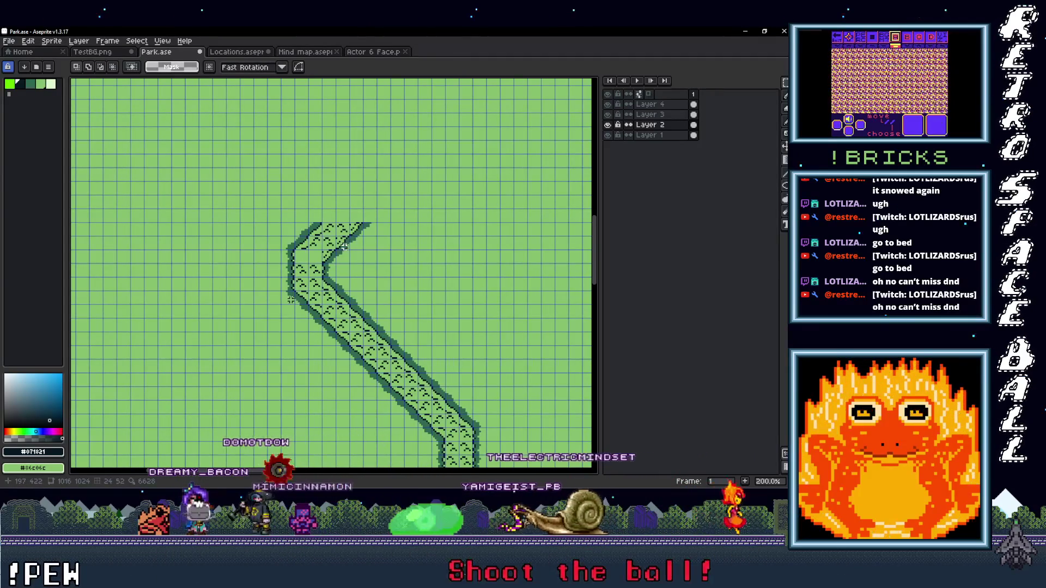
# - Paste the copied 16x8 patterned path block into the bend's gap and commit it
pyautogui.scroll(3, 291, 299)
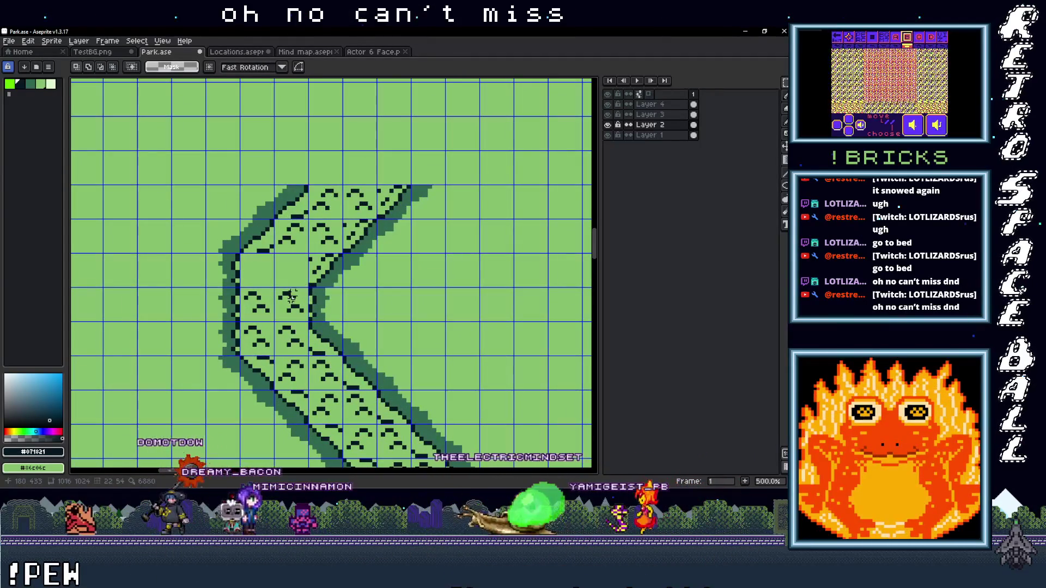
pyautogui.hotkey('ctrl', 'v')
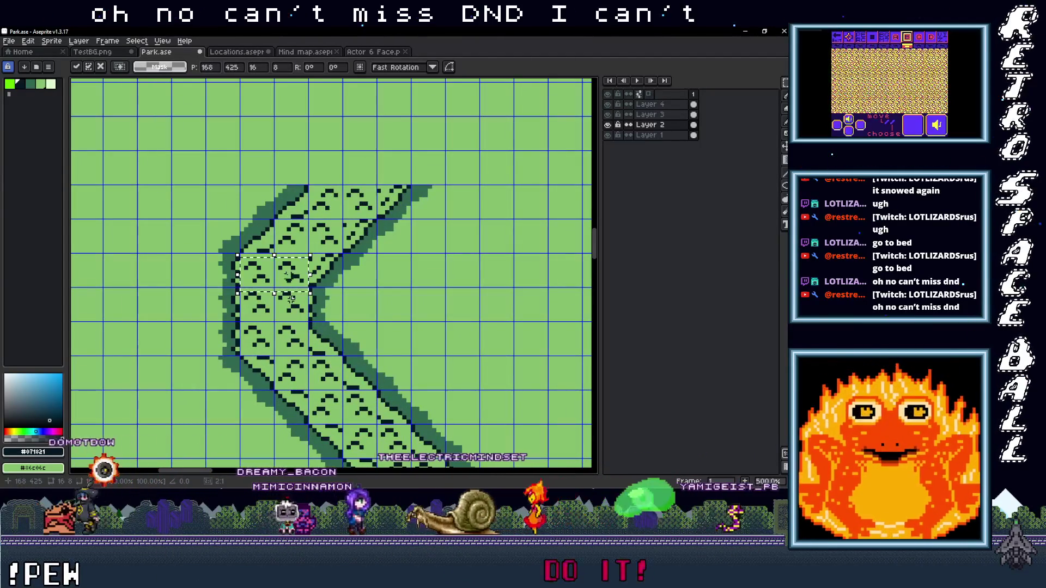
pyautogui.click(391, 293)
pyautogui.scroll(-5, 391, 293)
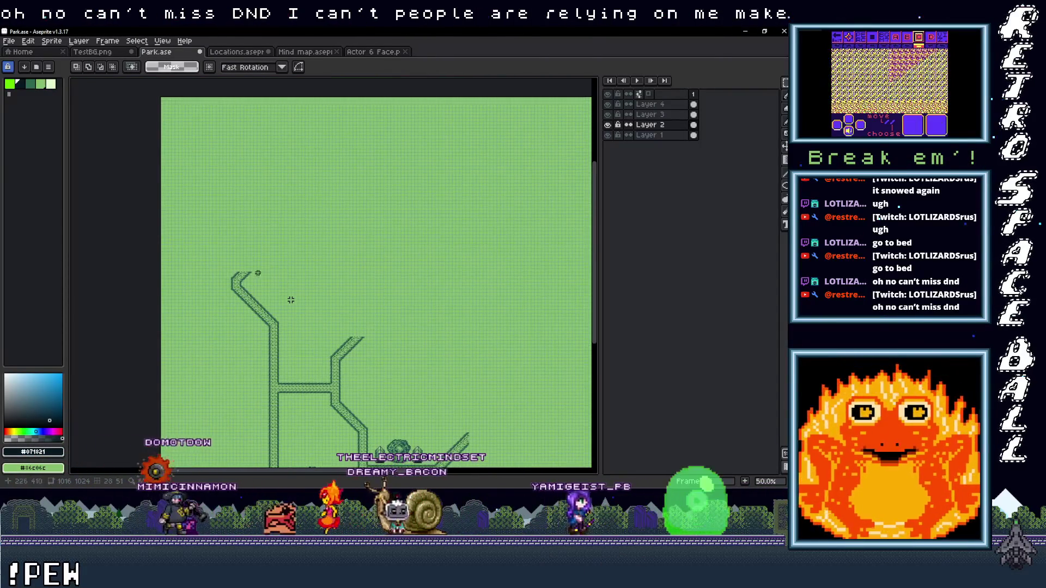
pyautogui.moveTo(292, 348); pyautogui.dragTo(275, 252)
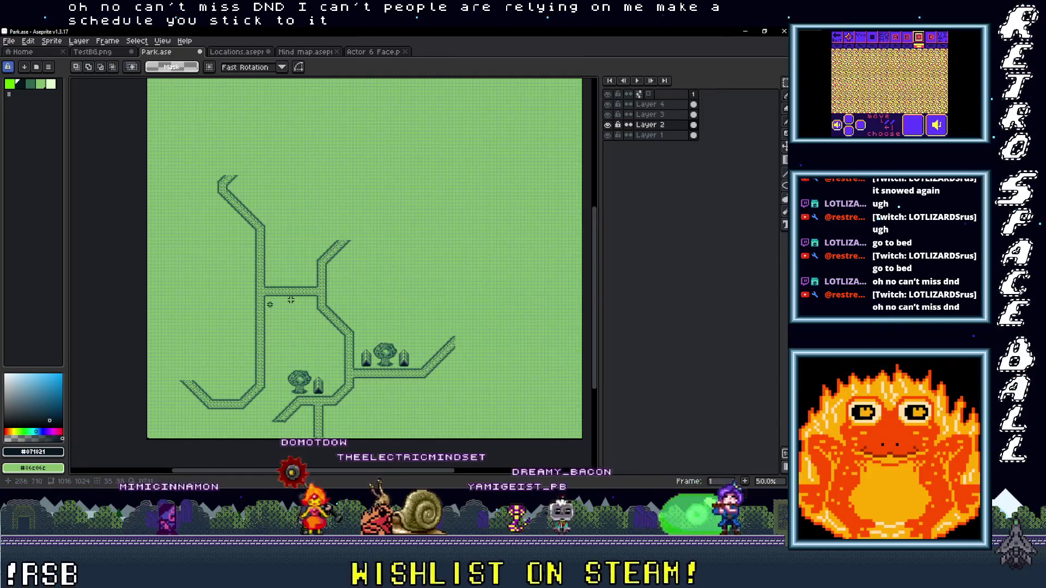
pyautogui.scroll(2, 291, 300)
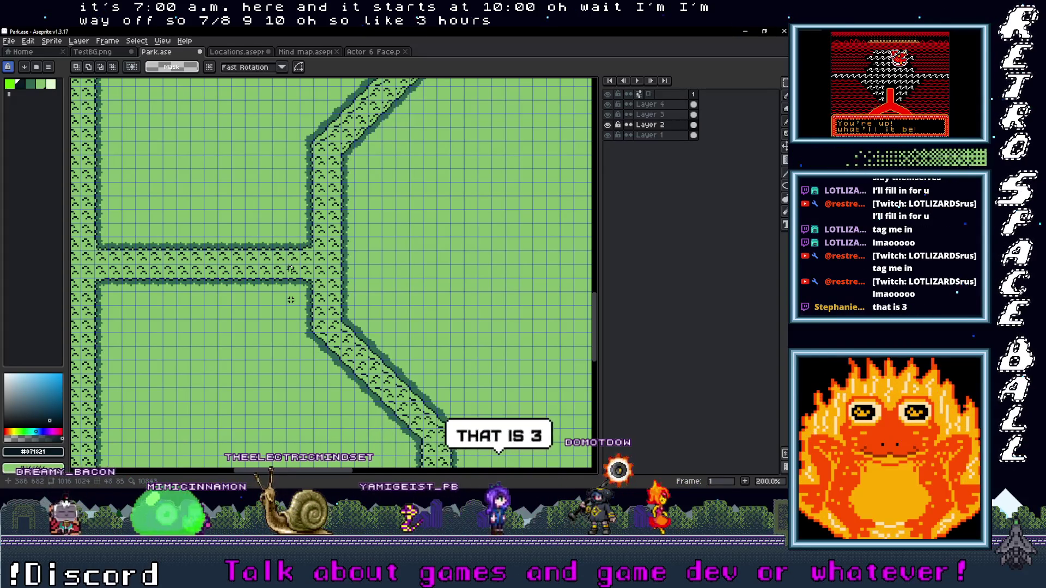
# - Select the road junction area, shift it up-left, and commit the move
pyautogui.scroll(2, 378, 233)
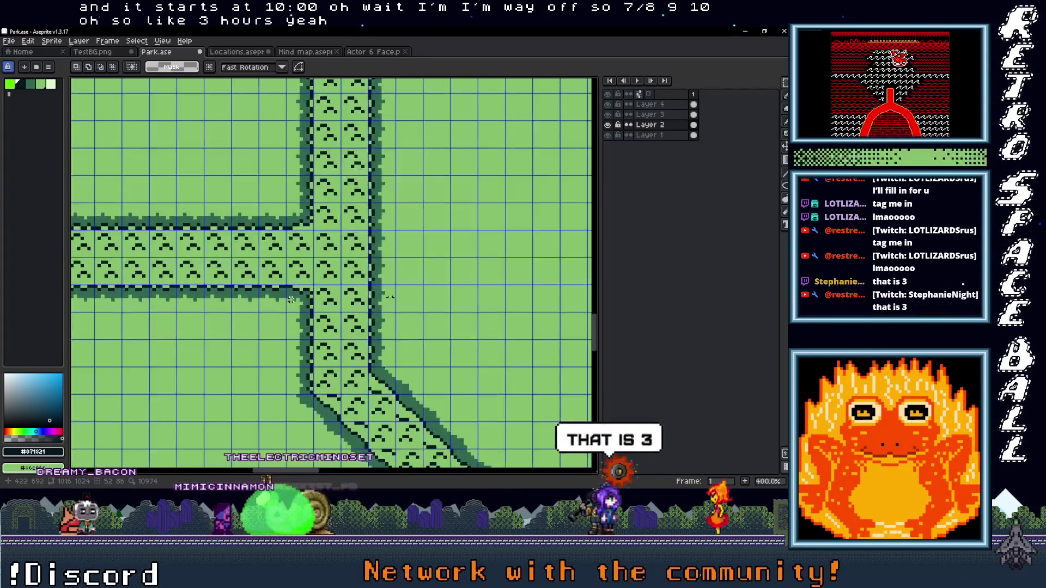
pyautogui.moveTo(396, 310); pyautogui.dragTo(292, 204)
pyautogui.scroll(-2, 409, 282)
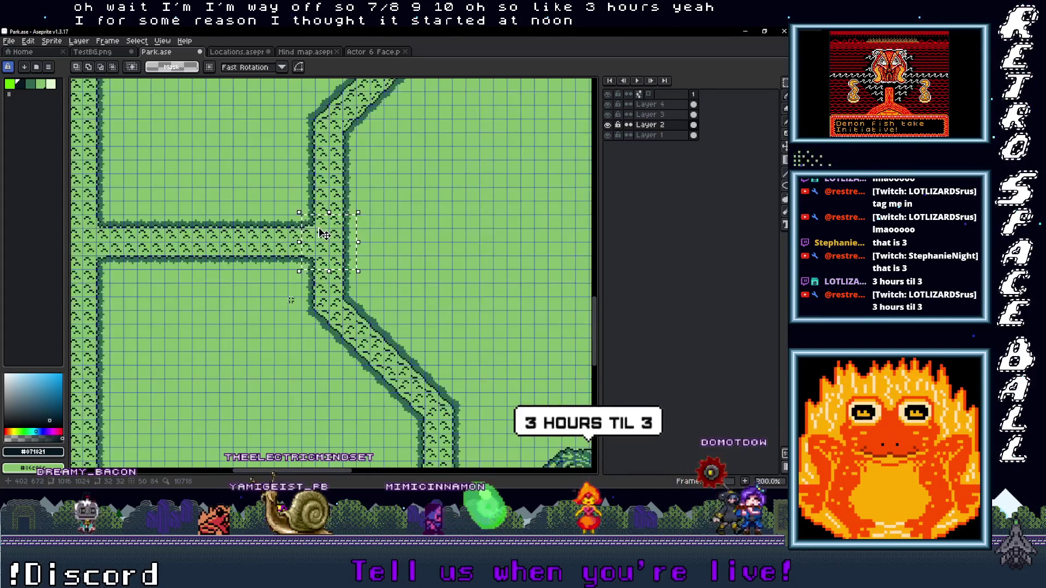
pyautogui.moveTo(410, 283)
pyautogui.mouseDown()
pyautogui.moveTo(382, 261)
pyautogui.moveTo(109, 185)
pyautogui.moveTo(217, 234)
pyautogui.moveTo(357, 322)
pyautogui.moveTo(332, 273)
pyautogui.moveTo(341, 271)
pyautogui.mouseUp()
pyautogui.scroll(1, 333, 272)
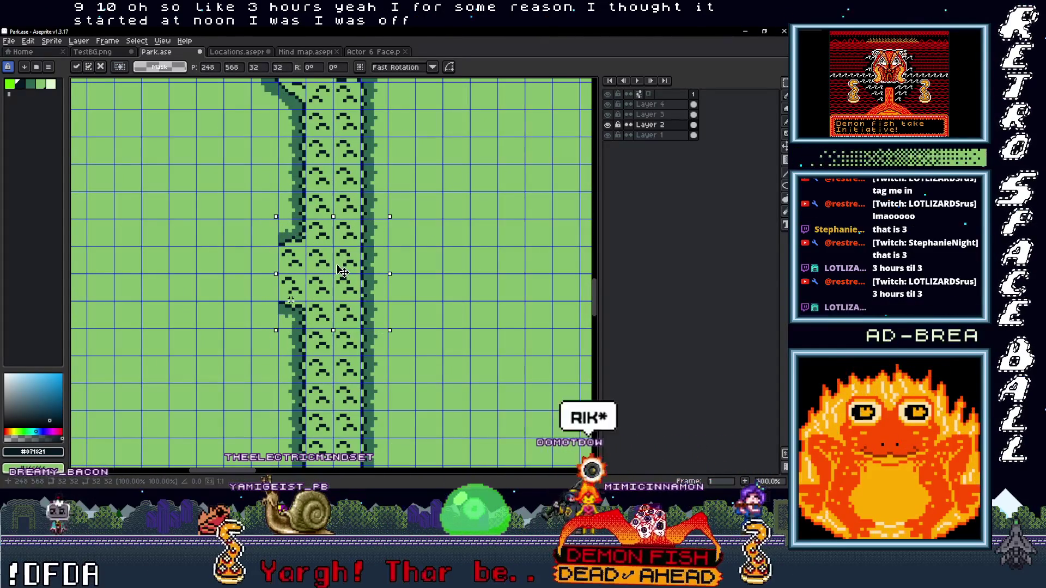
pyautogui.scroll(-3, 458, 295)
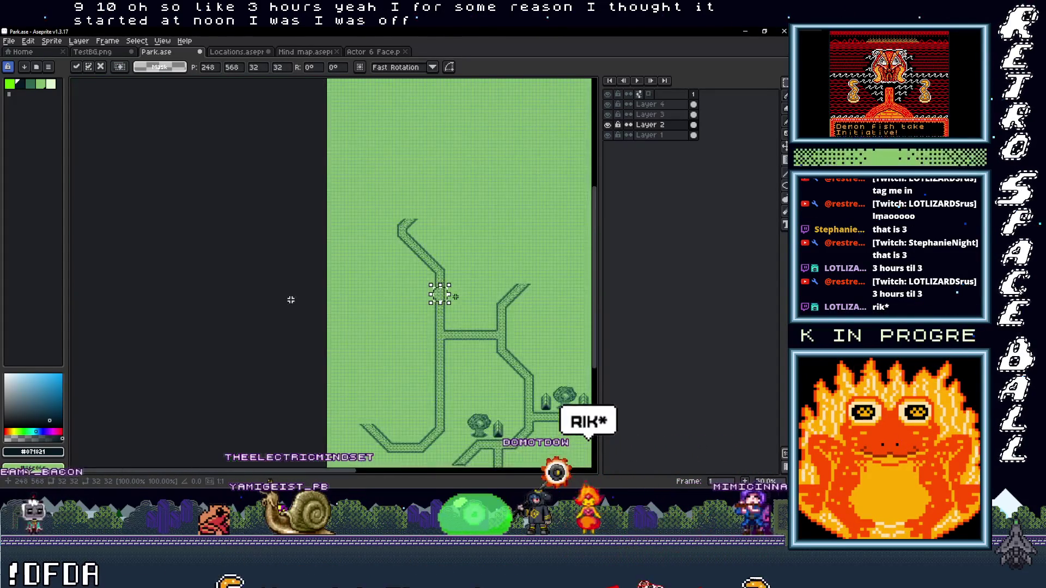
pyautogui.scroll(2, 459, 297)
pyautogui.press('Return')
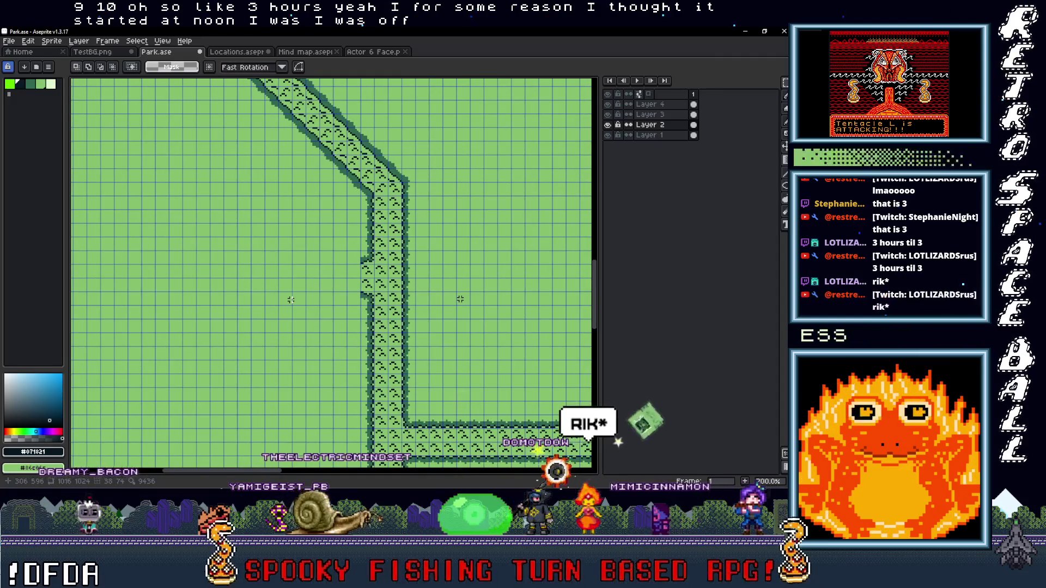
pyautogui.scroll(-1, 460, 299)
pyautogui.moveTo(334, 285)
pyautogui.mouseDown()
pyautogui.moveTo(348, 272)
pyautogui.moveTo(367, 284)
pyautogui.moveTo(357, 281)
pyautogui.mouseUp()
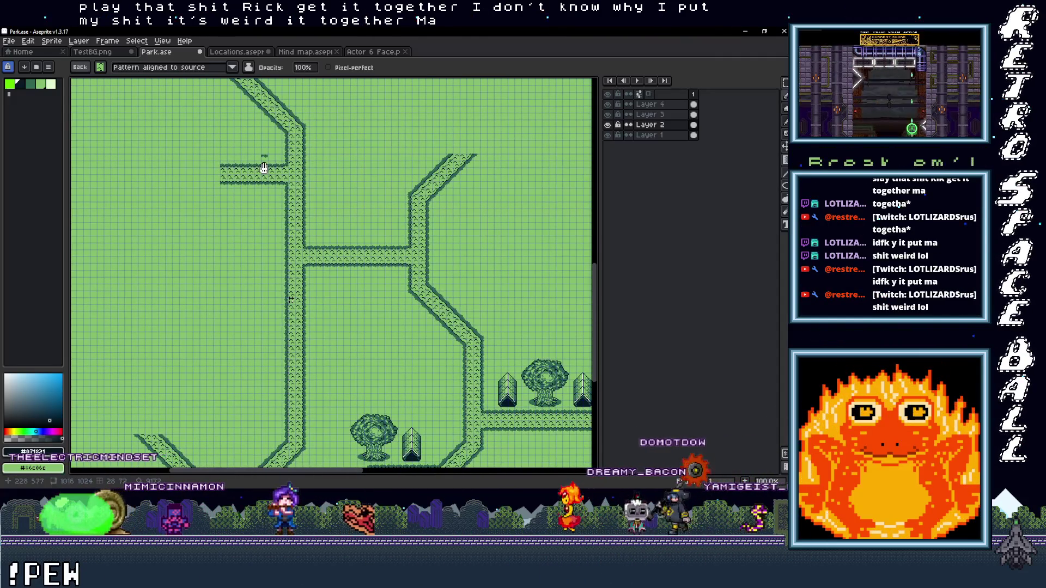
pyautogui.moveTo(264, 167); pyautogui.dragTo(273, 279)
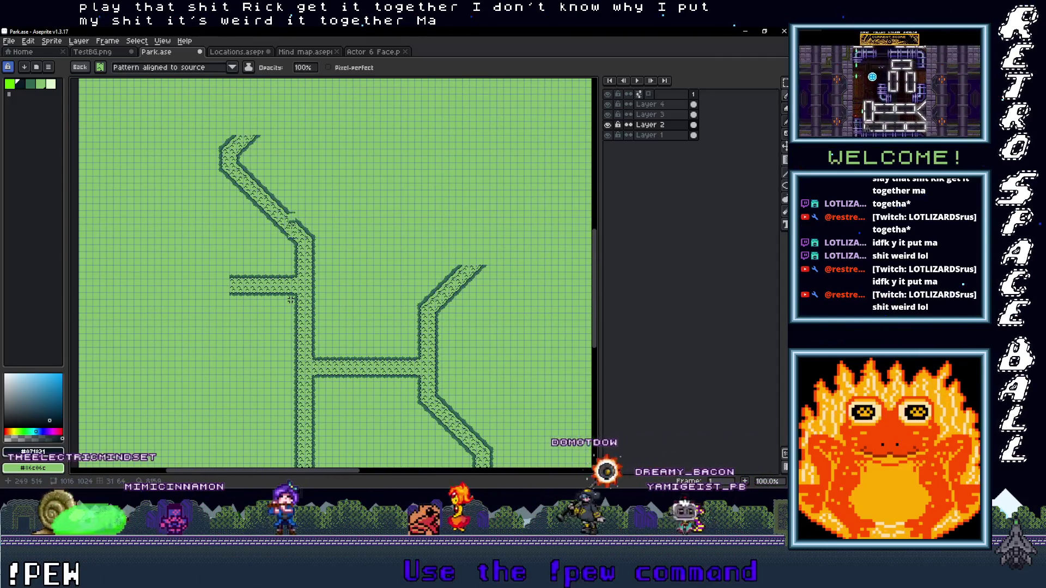
pyautogui.scroll(2, 291, 299)
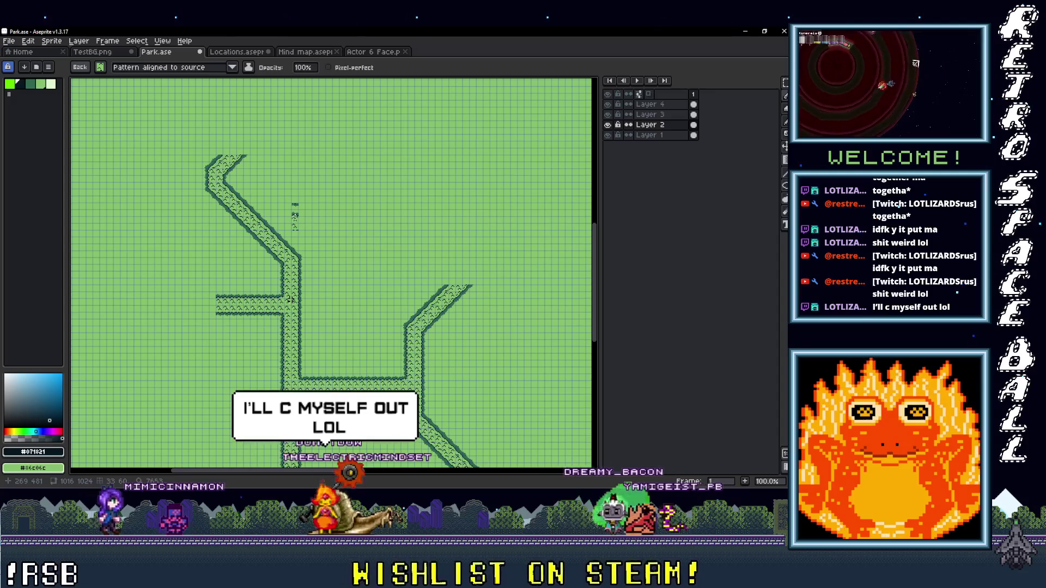
pyautogui.scroll(3, 291, 300)
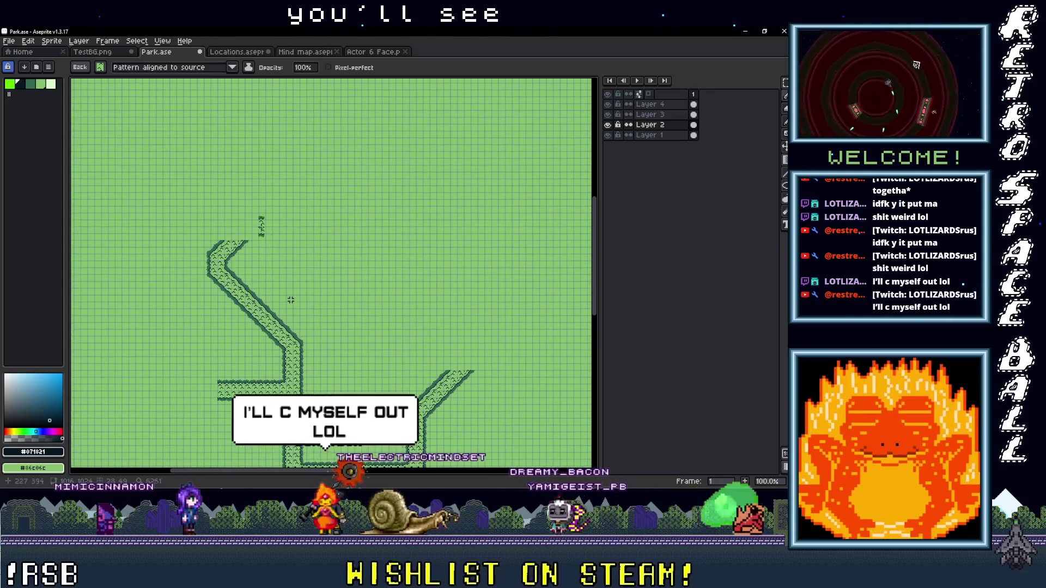
pyautogui.scroll(-3, 291, 300)
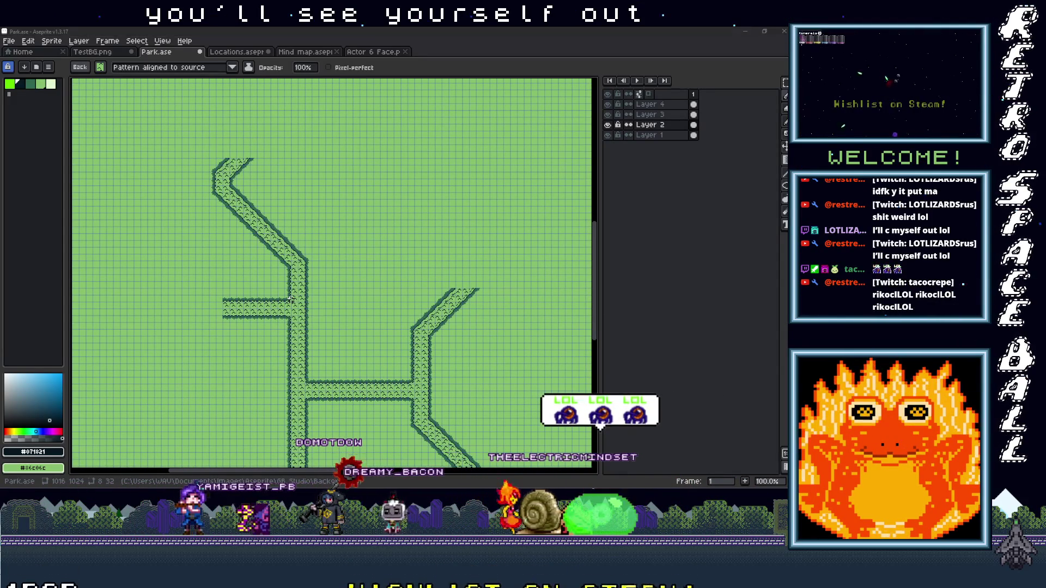
pyautogui.click(706, 480)
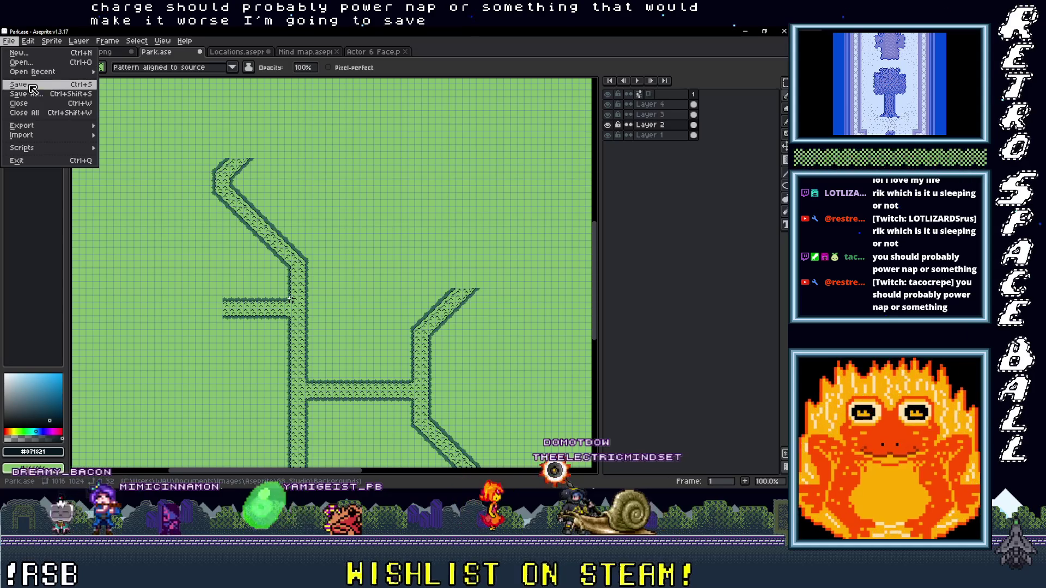
# - Save Park.ase, then save the DopeWarsGB project in GB Studio and close GB Studio
pyautogui.click(19, 85)
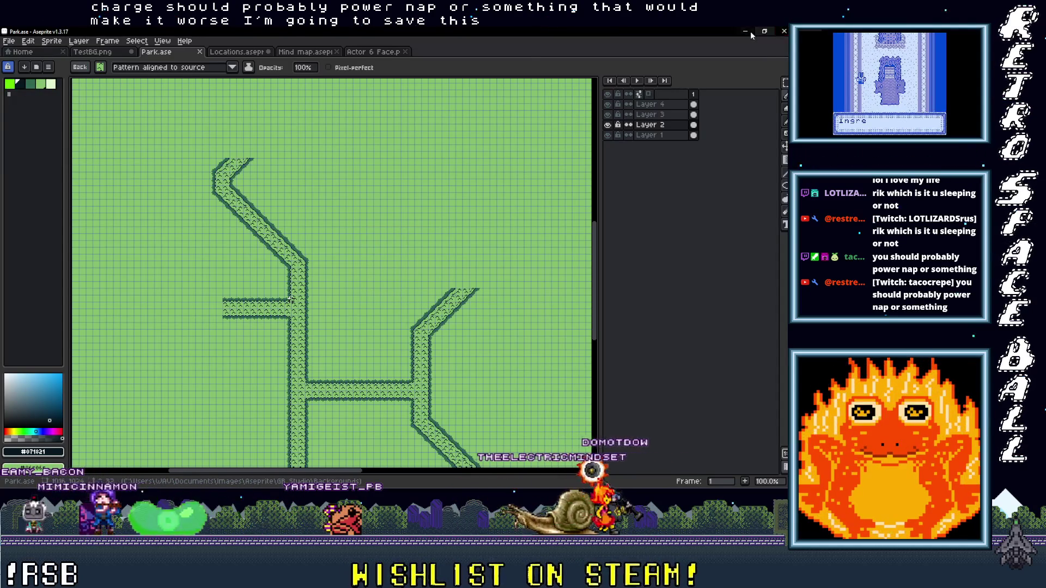
pyautogui.hotkey('alt', 'Tab')
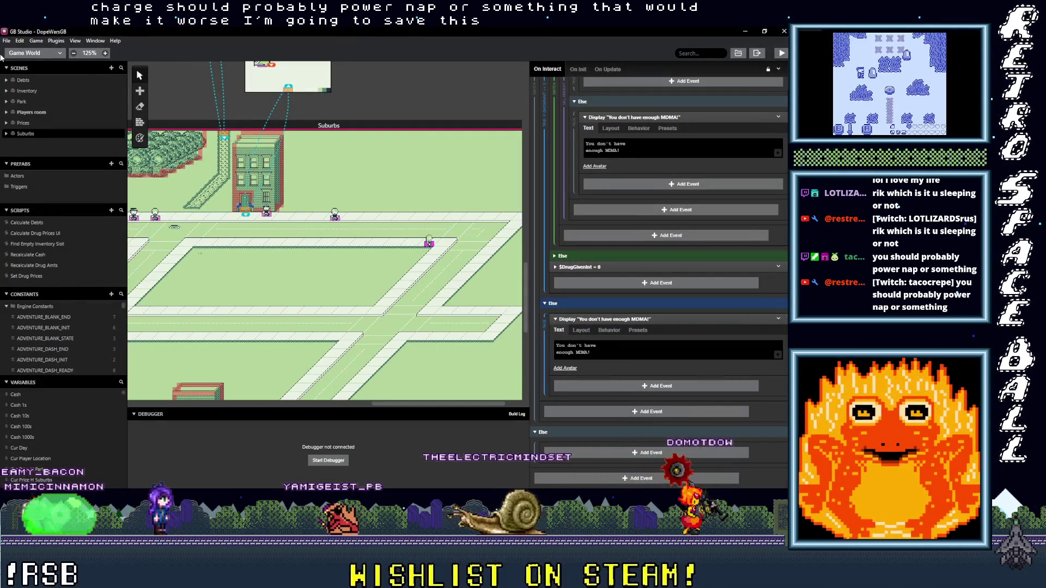
pyautogui.click(6, 40)
pyautogui.click(24, 88)
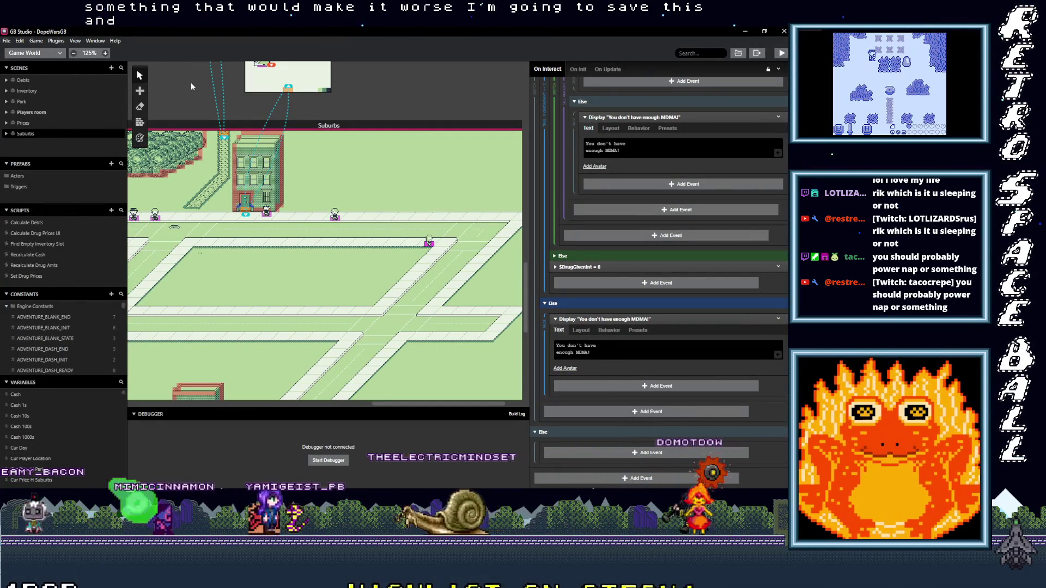
pyautogui.click(783, 33)
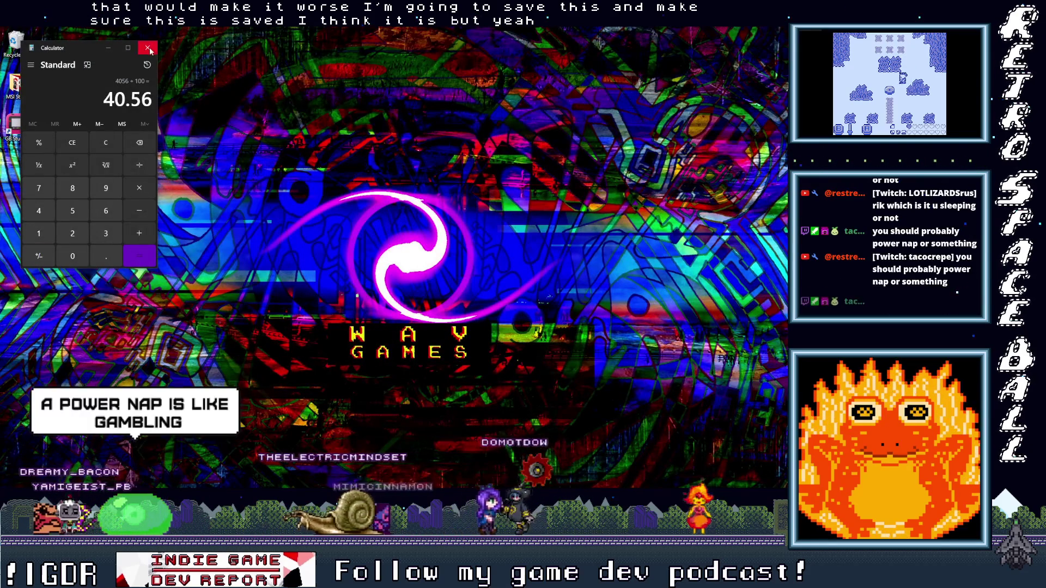
# - Close the Calculator window with Alt+F4
pyautogui.hotkey('alt', 'F4')
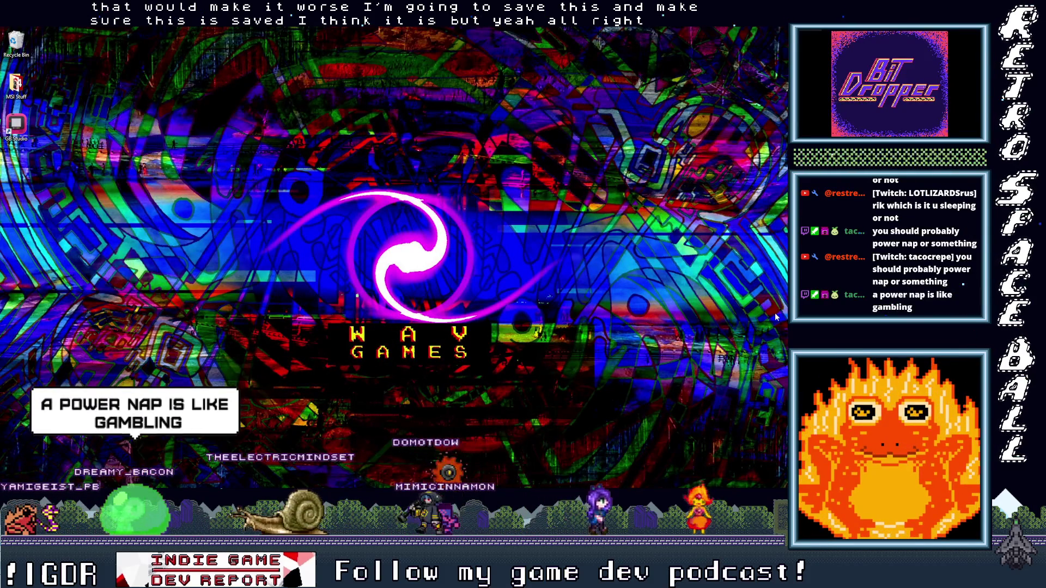